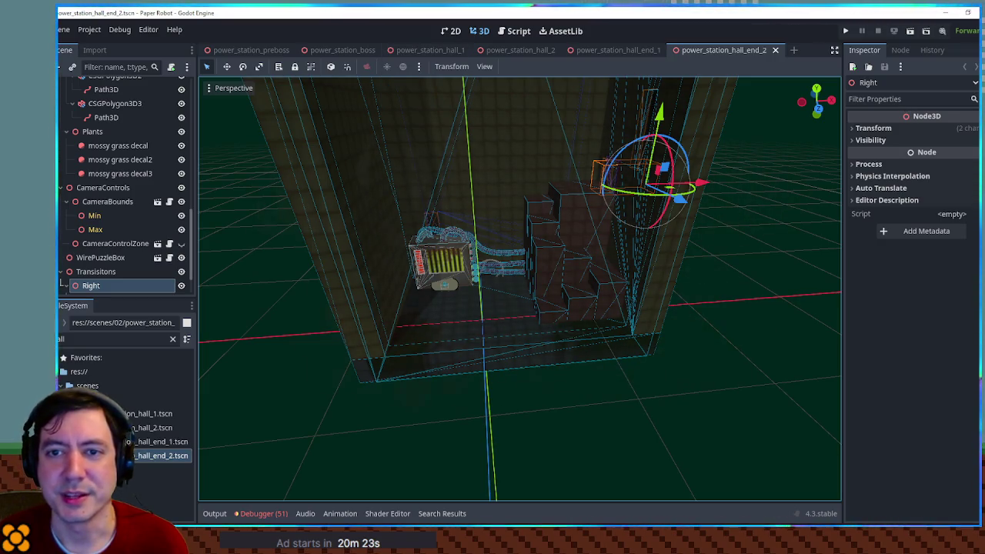
Step: Deselect the Right node and orbit up the hall toward the wire puzzle box and stairs
{"action": "left_click", "coordinate": [744, 274]}
{"action": "mouse_move", "coordinate": [745, 274]}
{"action": "left_mouse_down"}
{"action": "mouse_move", "coordinate": [767, 205]}
{"action": "mouse_move", "coordinate": [755, 209]}
{"action": "mouse_move", "coordinate": [746, 271]}
{"action": "mouse_move", "coordinate": [745, 231]}
{"action": "left_mouse_up"}
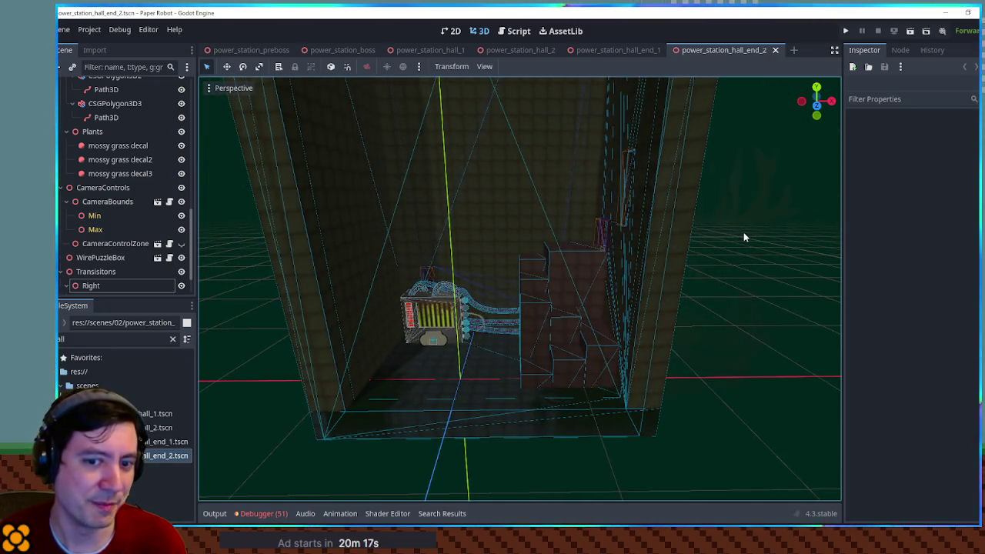
{"action": "scroll", "coordinate": [587, 248], "scroll_direction": "up", "scroll_amount": 4}
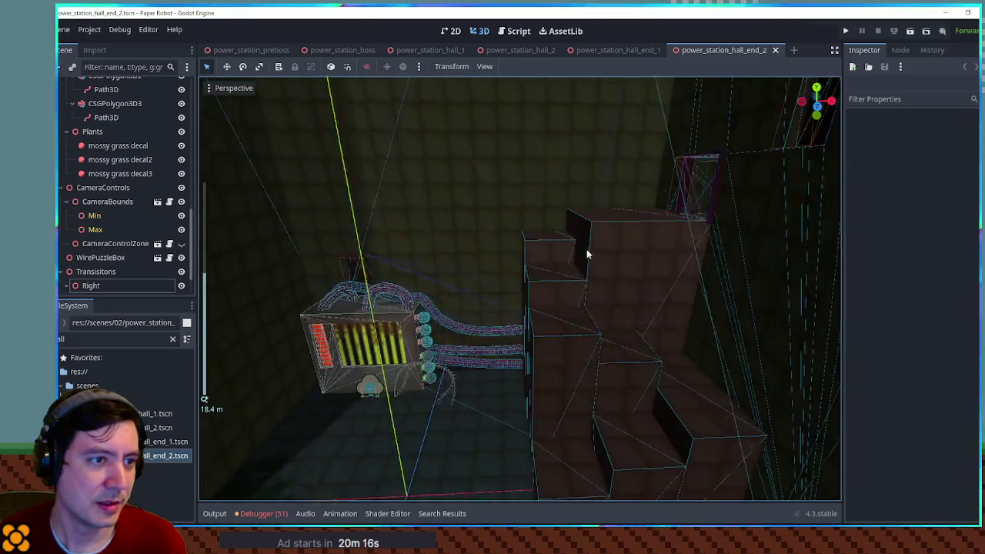
{"action": "mouse_move", "coordinate": [587, 249]}
{"action": "left_mouse_down"}
{"action": "mouse_move", "coordinate": [589, 257]}
{"action": "mouse_move", "coordinate": [642, 257]}
{"action": "mouse_move", "coordinate": [618, 246]}
{"action": "mouse_move", "coordinate": [620, 215]}
{"action": "left_mouse_up"}
{"action": "scroll", "coordinate": [642, 256], "scroll_direction": "down", "scroll_amount": 2}
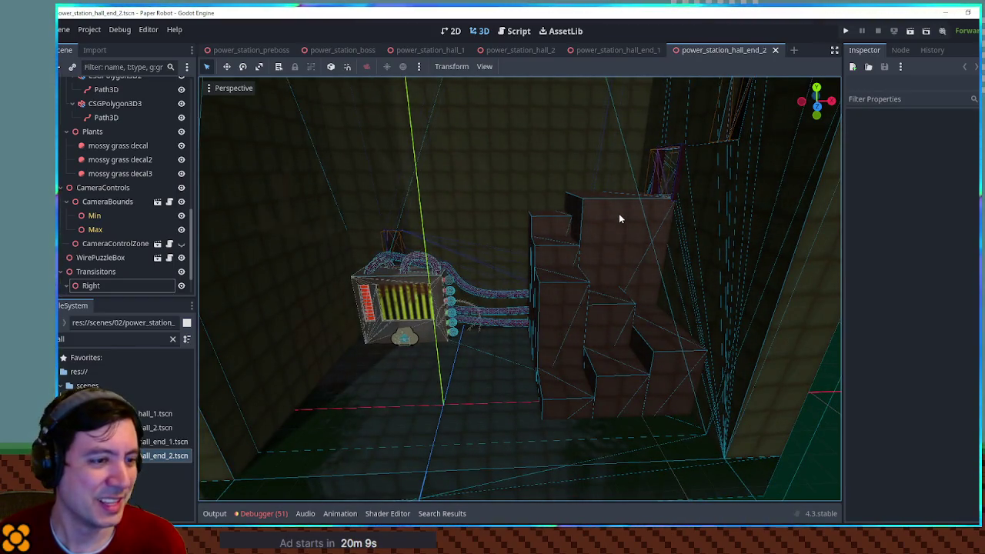
{"action": "scroll", "coordinate": [621, 218], "scroll_direction": "down", "scroll_amount": 1}
{"action": "scroll", "coordinate": [549, 286], "scroll_direction": "up", "scroll_amount": 3}
Step: Orbit and zoom in closer on the puzzle box and its pipes, then swing toward the tall wall
{"action": "mouse_move", "coordinate": [549, 287]}
{"action": "left_mouse_down"}
{"action": "mouse_move", "coordinate": [497, 286]}
{"action": "mouse_move", "coordinate": [587, 238]}
{"action": "mouse_move", "coordinate": [533, 220]}
{"action": "mouse_move", "coordinate": [563, 222]}
{"action": "mouse_move", "coordinate": [493, 297]}
{"action": "mouse_move", "coordinate": [501, 281]}
{"action": "left_mouse_up"}
{"action": "scroll", "coordinate": [594, 231], "scroll_direction": "down", "scroll_amount": 2}
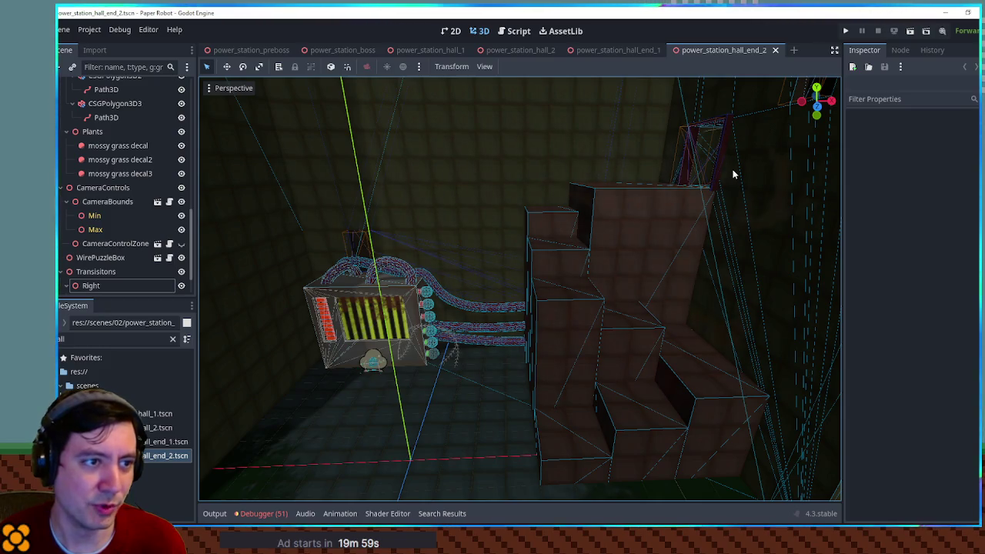
{"action": "scroll", "coordinate": [728, 170], "scroll_direction": "down", "scroll_amount": 3}
{"action": "mouse_move", "coordinate": [728, 170]}
{"action": "left_mouse_down"}
{"action": "mouse_move", "coordinate": [684, 195]}
{"action": "mouse_move", "coordinate": [730, 197]}
{"action": "left_mouse_up"}
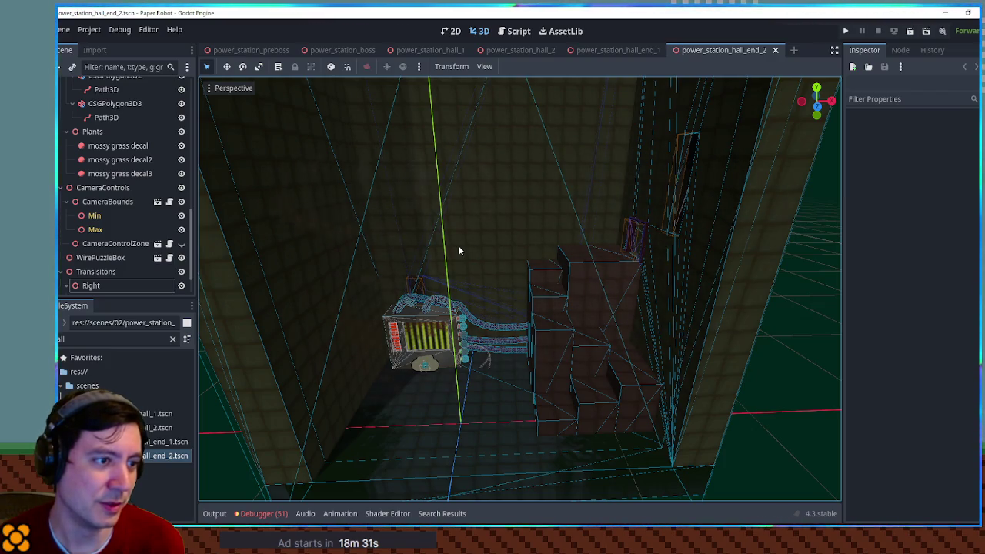
Step: Zoom the viewport in and back out until the puzzle box and stairs show inside the enclosed hall
{"action": "scroll", "coordinate": [462, 254], "scroll_direction": "up", "scroll_amount": 10}
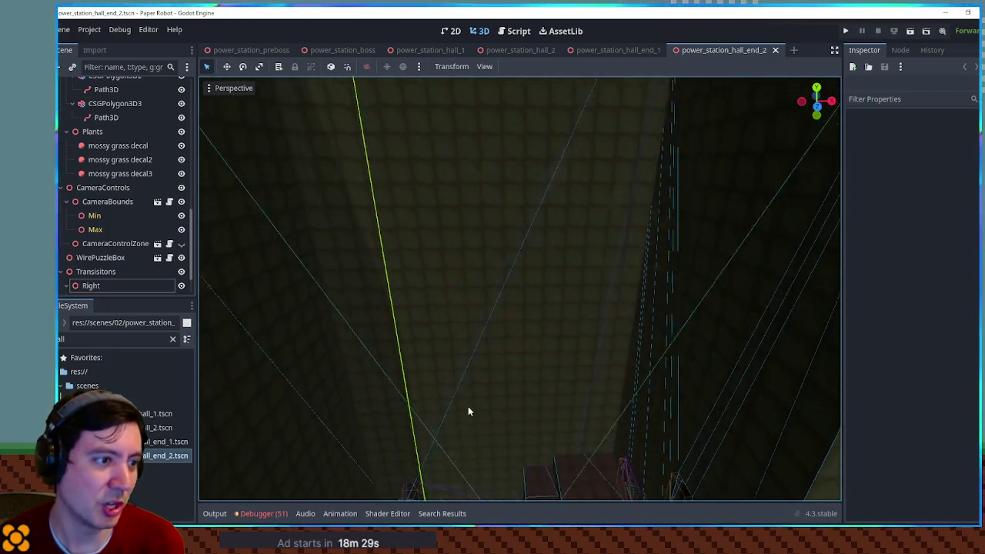
{"action": "scroll", "coordinate": [468, 411], "scroll_direction": "down", "scroll_amount": 10}
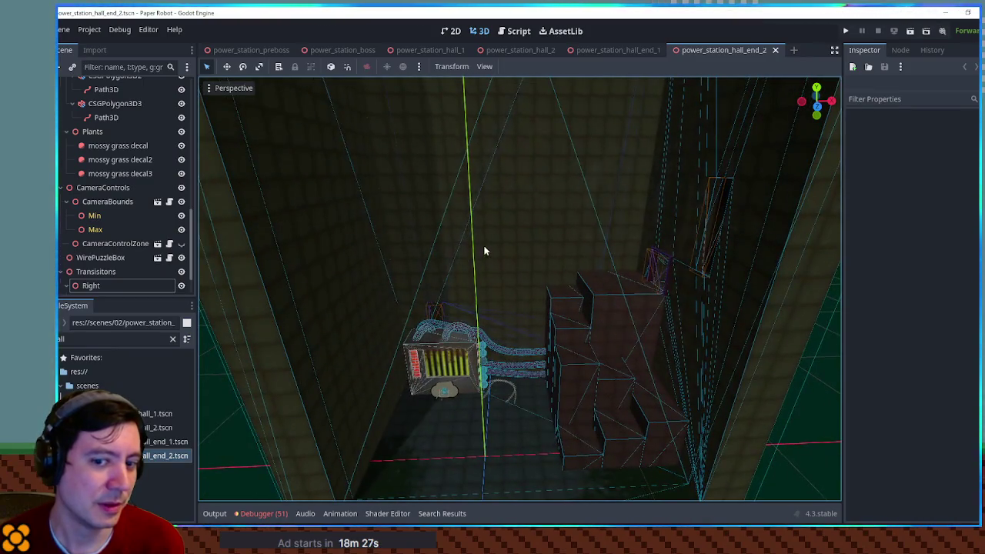
{"action": "scroll", "coordinate": [485, 246], "scroll_direction": "down", "scroll_amount": 8}
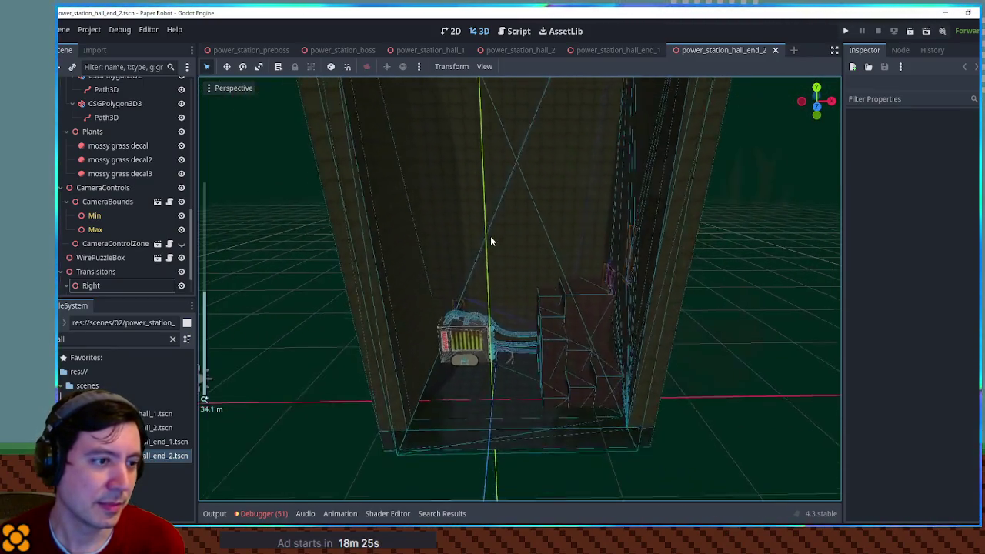
{"action": "scroll", "coordinate": [496, 231], "scroll_direction": "up", "scroll_amount": 3}
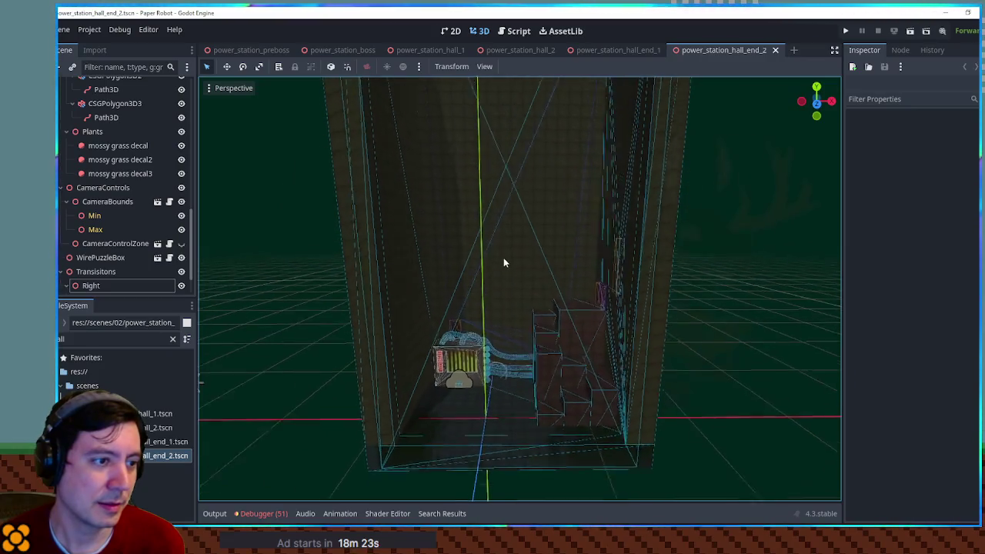
{"action": "scroll", "coordinate": [503, 262], "scroll_direction": "up", "scroll_amount": 3}
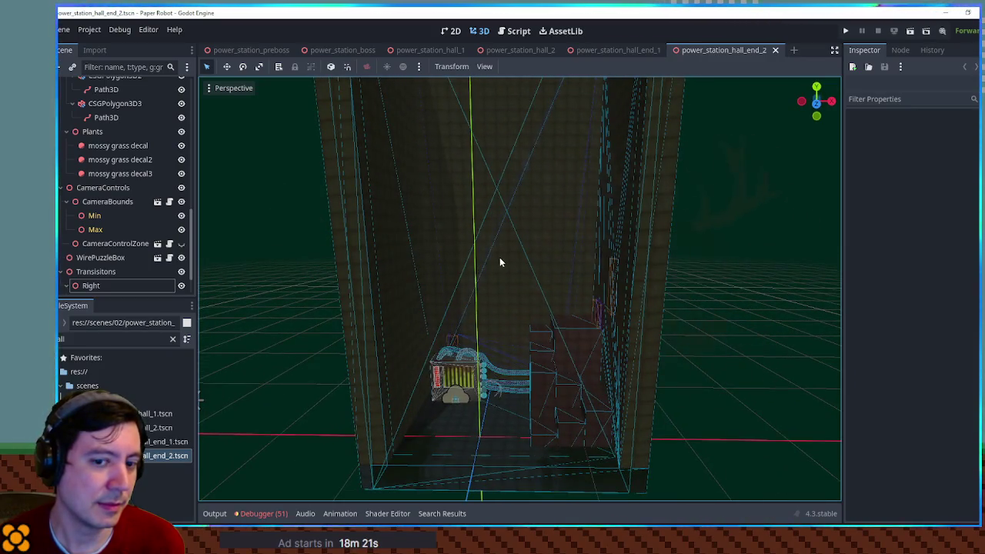
{"action": "scroll", "coordinate": [500, 262], "scroll_direction": "up", "scroll_amount": 3}
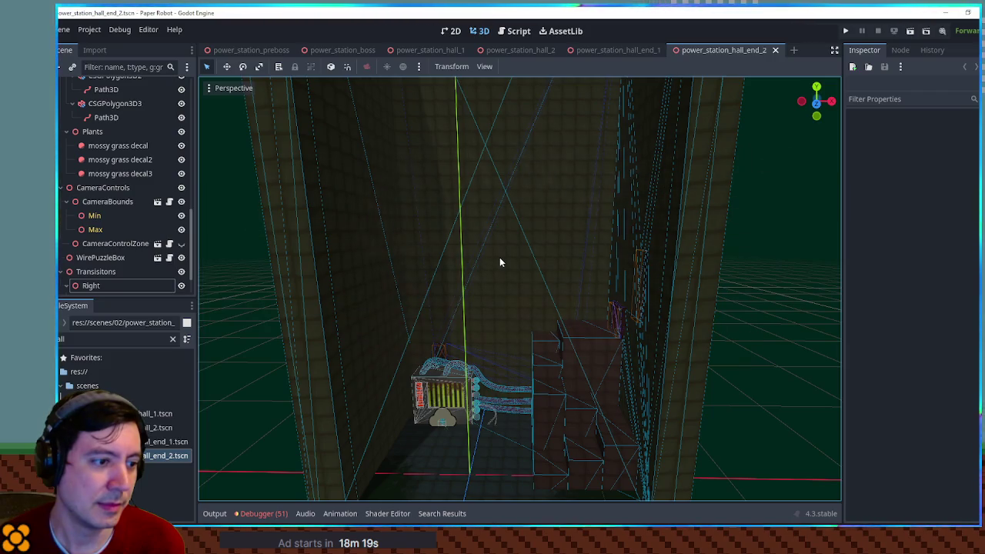